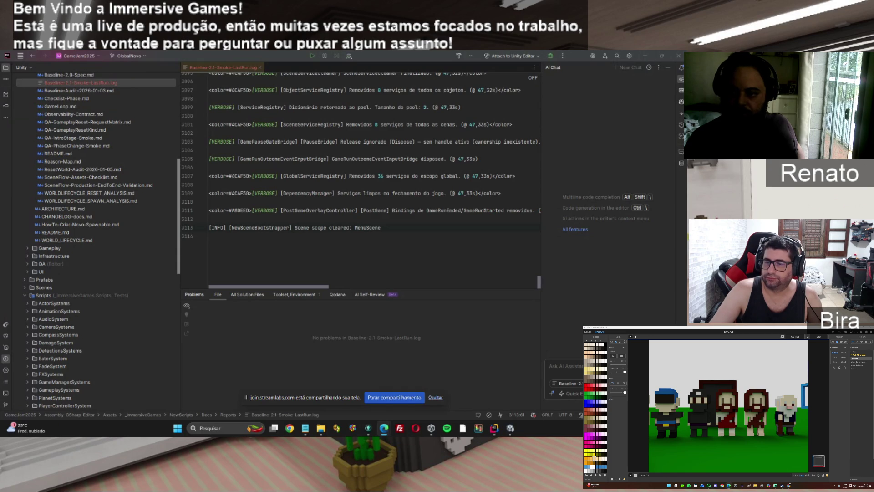
# Step: Bring GitKraken Desktop to the front over Rider from the taskbar
pyautogui.click(371, 428)
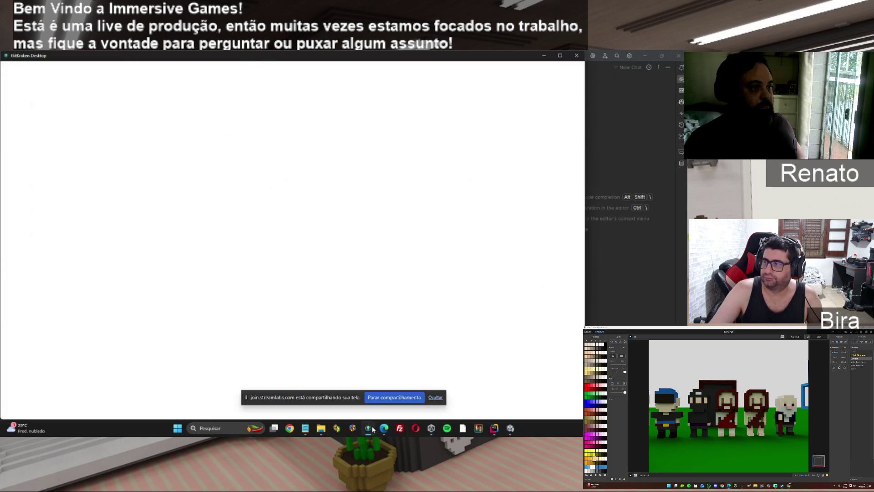
# Step: Stage all six changed files and mark them to amend the previous commit
pyautogui.click(365, 113)
pyautogui.click(567, 136)
pyautogui.click(399, 332)
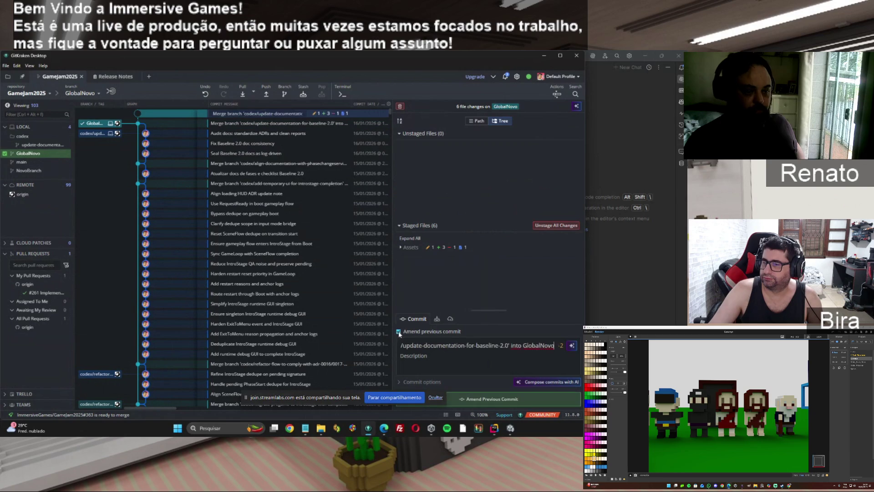
# Step: Amend the previous merge commit and push GlobalNovo to origin, then minimize GitKraken
pyautogui.click(265, 93)
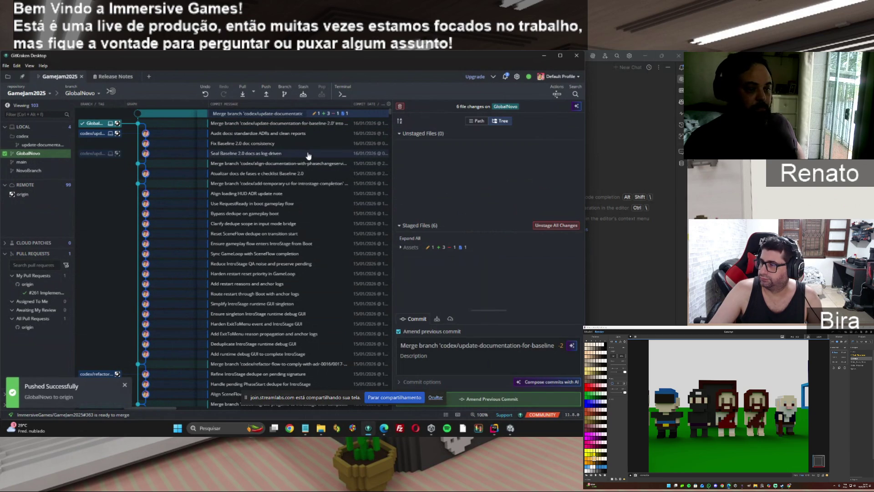
pyautogui.click(491, 398)
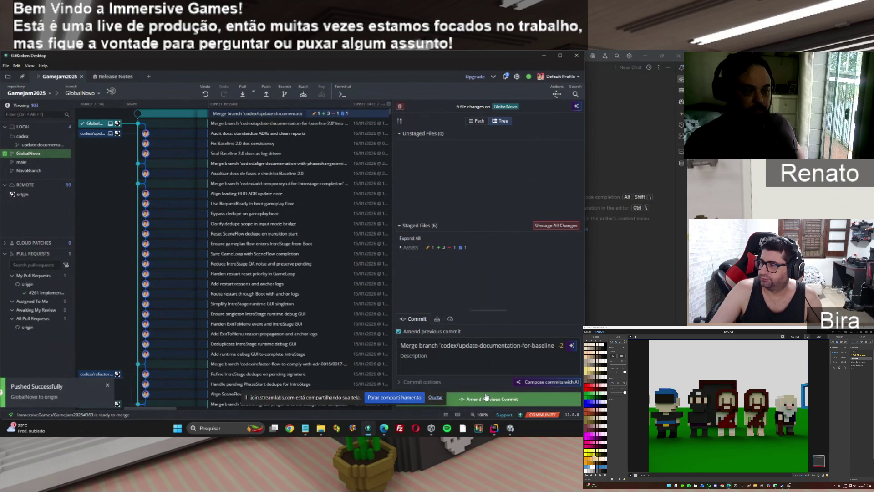
pyautogui.click(266, 93)
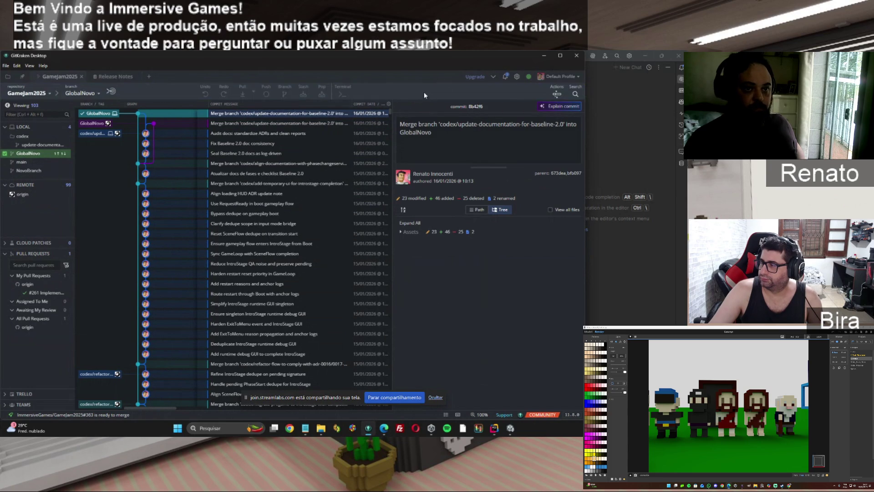
pyautogui.click(545, 55)
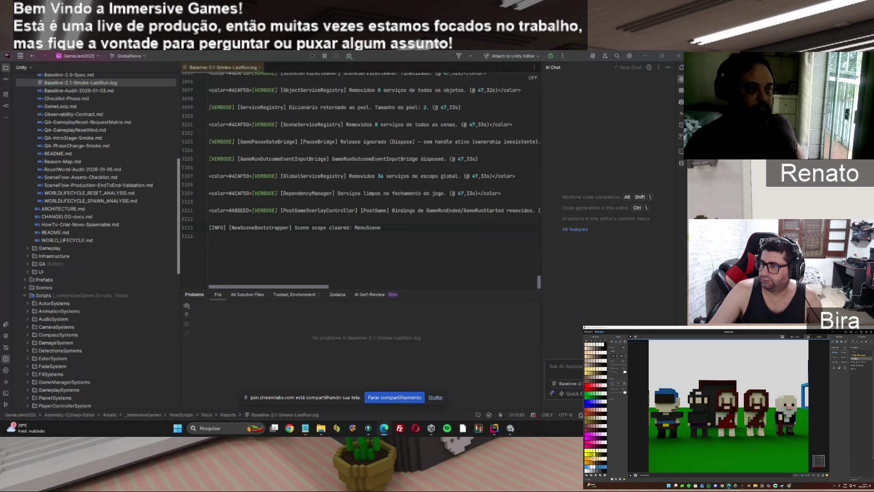
# Step: Minimize Rider to reveal the Notepad PowerShell script for NewScripts.zip
pyautogui.click(644, 56)
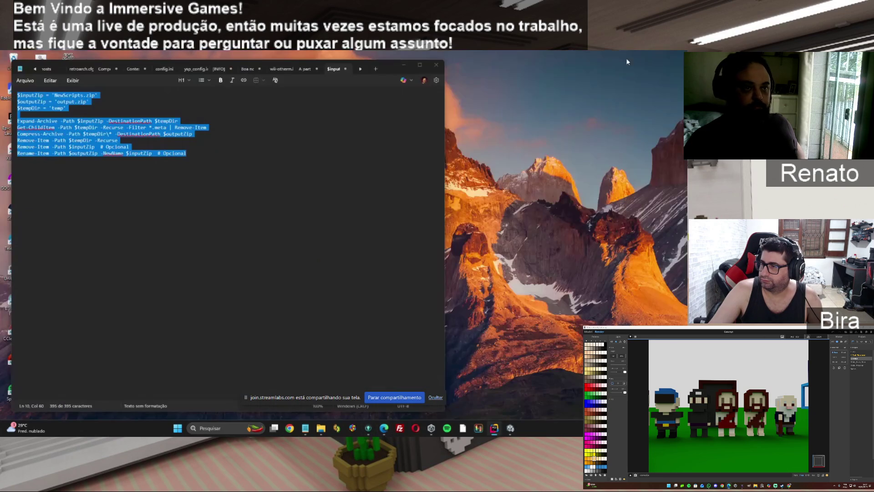
# Step: Minimize the Notepad script window to reach the desktop
pyautogui.click(404, 65)
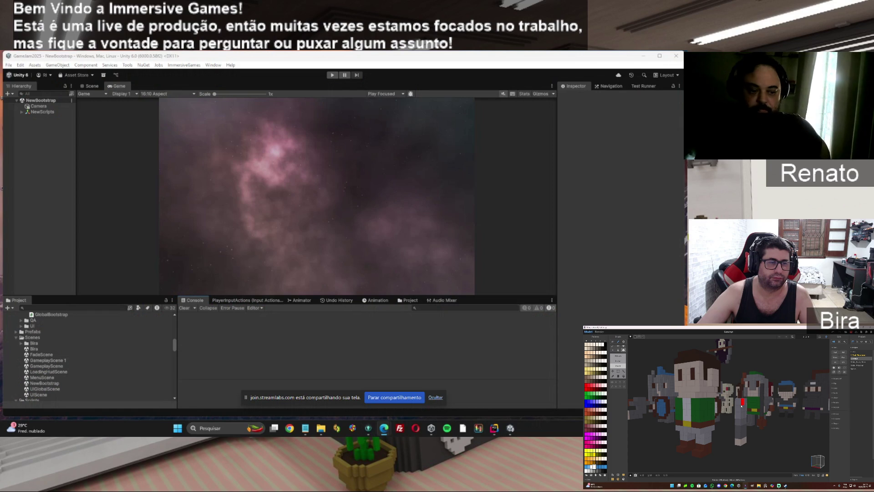
# Step: Check out codex/audit-current-baseline/qa-and-plan-for-2.1 from the 'Add Baseline 2.1 QA audit report' commit
pyautogui.click(368, 428)
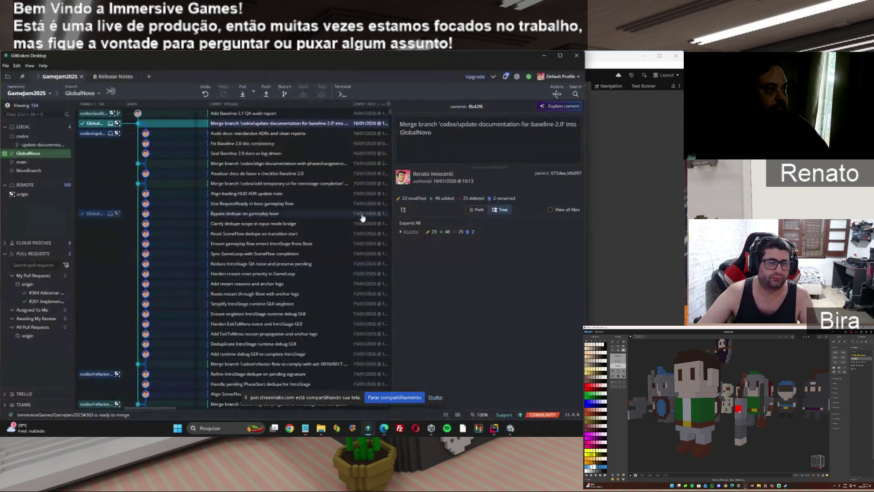
pyautogui.click(245, 114)
pyautogui.rightClick(246, 114)
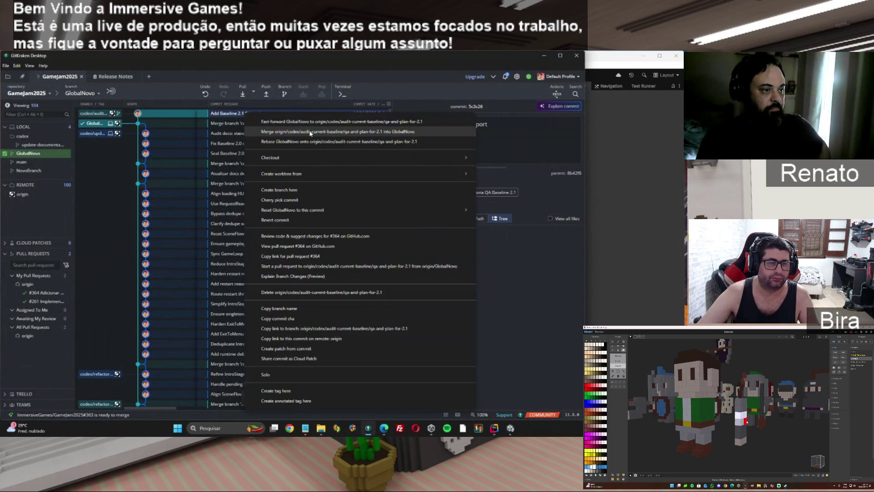
pyautogui.moveTo(364, 157)
pyautogui.click(496, 156)
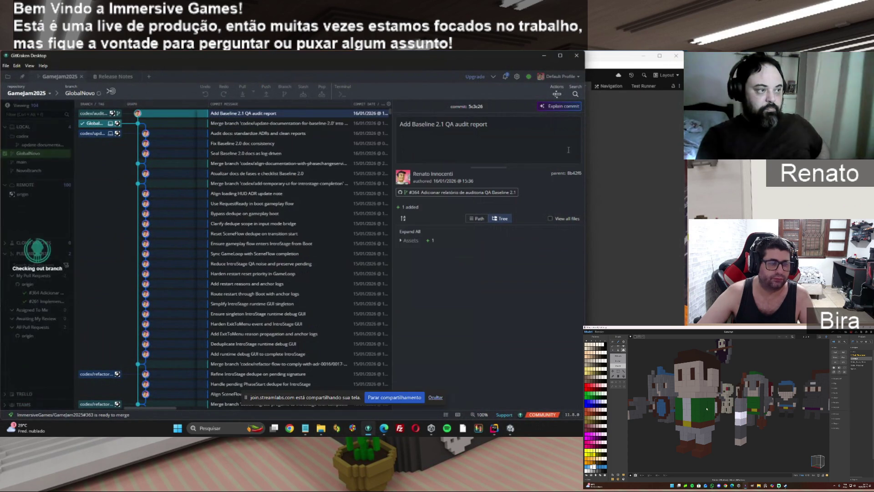
pyautogui.hotkey('alt', 'Tab')
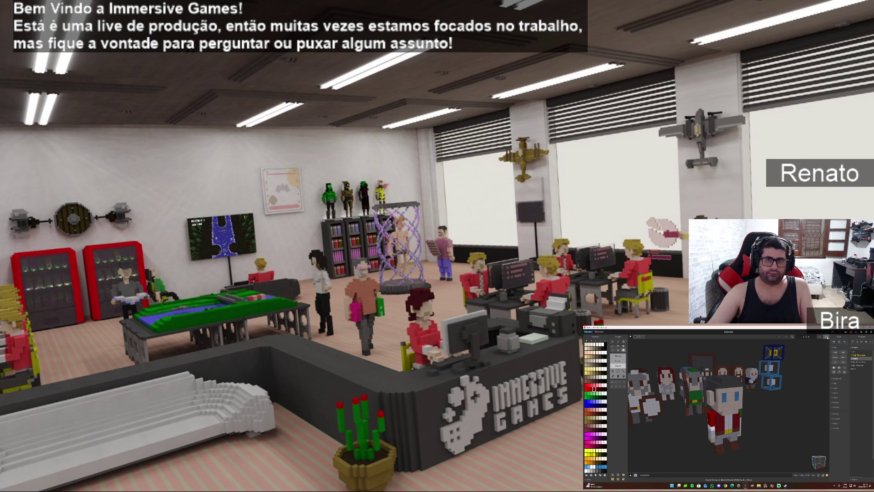
pyautogui.press('Tab')
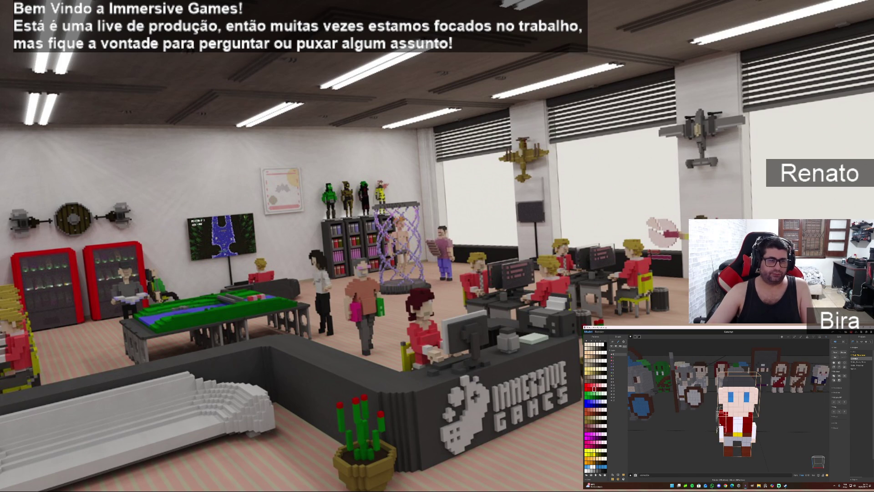
pyautogui.moveTo(690, 452)
pyautogui.mouseDown()
pyautogui.moveTo(776, 453)
pyautogui.moveTo(778, 435)
pyautogui.moveTo(792, 433)
pyautogui.mouseUp()
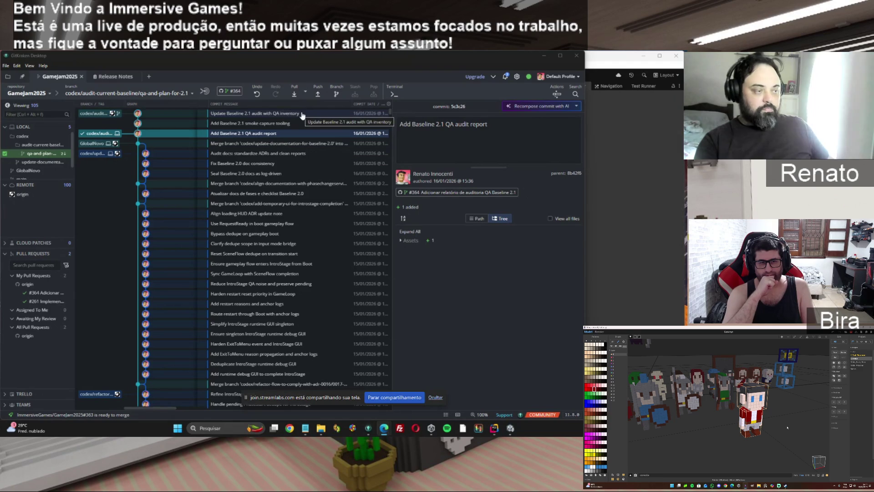
# Step: Pull the audit branch and pop the stash to restore the four local changes
pyautogui.click(294, 94)
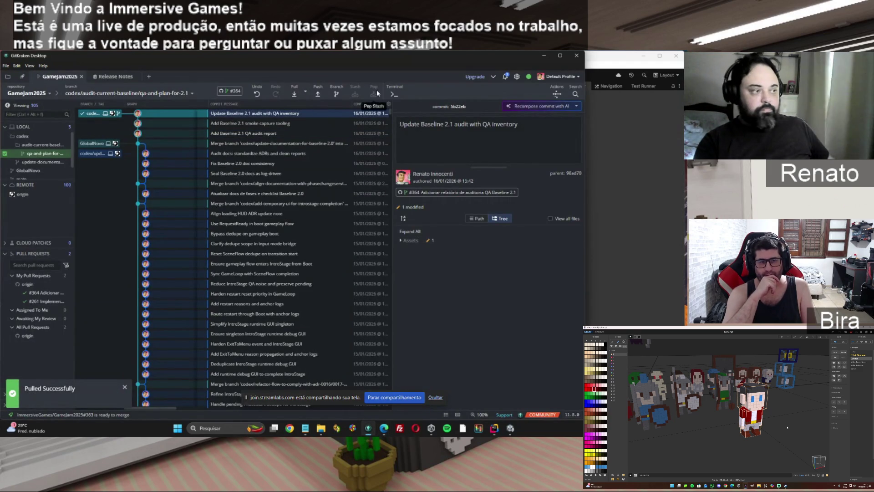
pyautogui.click(375, 94)
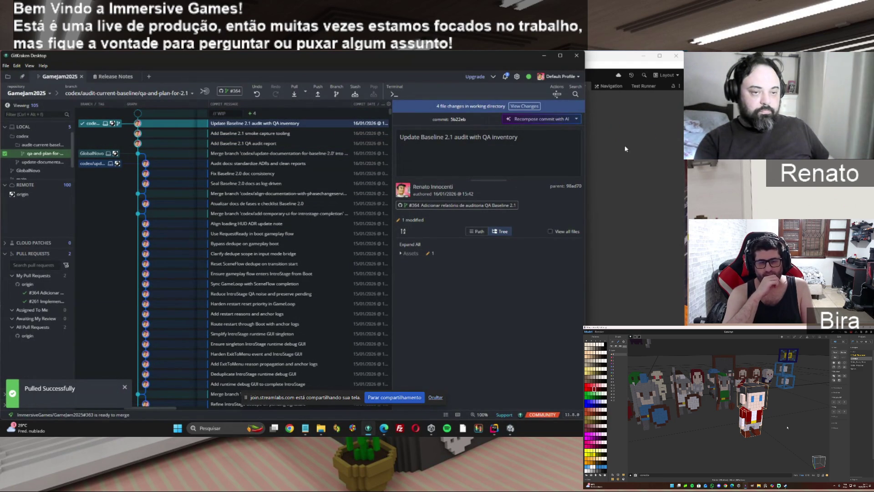
pyautogui.click(510, 428)
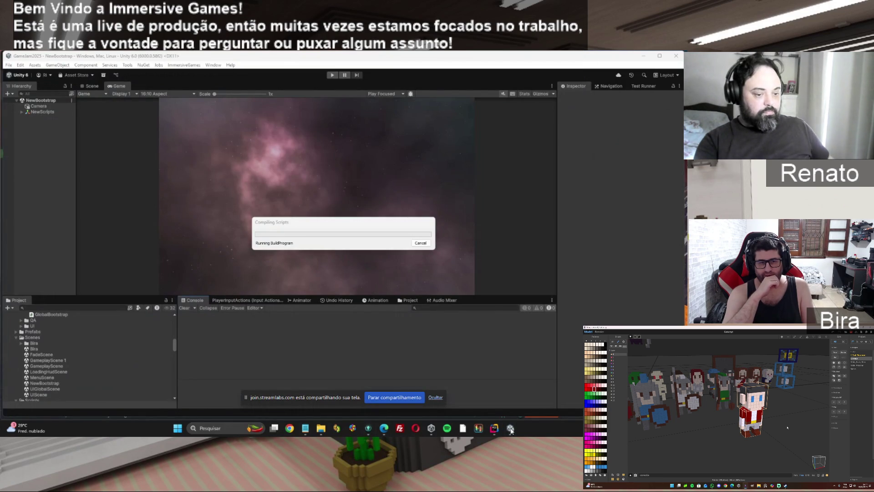
# Step: Let Unity finish compiling scripts, then return to GitKraken
pyautogui.moveTo(510, 428)
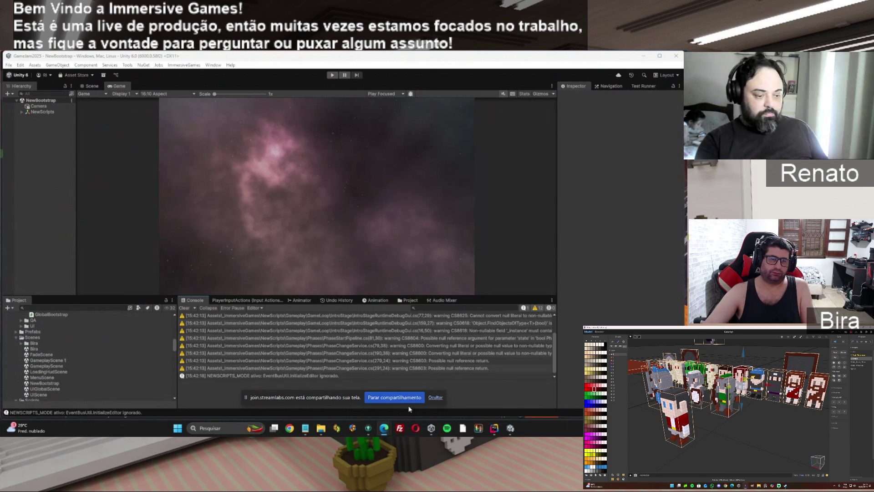
pyautogui.click(368, 428)
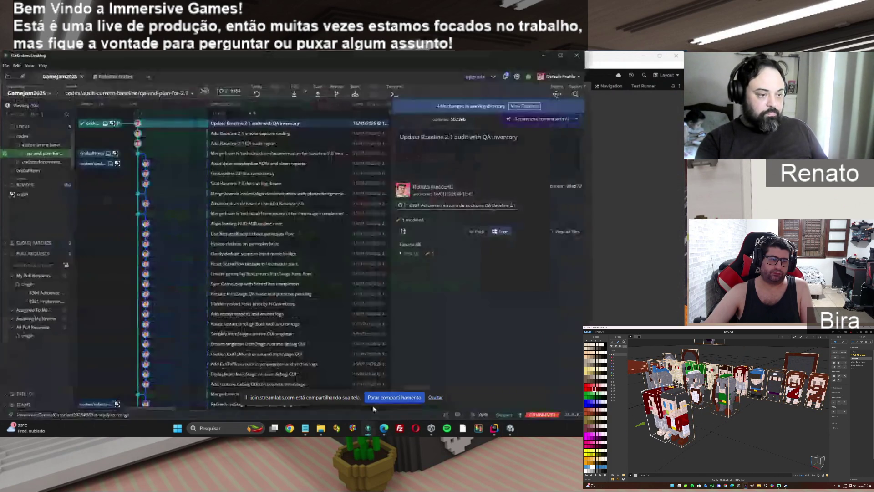
# Step: Inspect the 'Add Baseline 2.1 smoke capture tooling' commit's expanded files, then pull from the remote
pyautogui.click(262, 132)
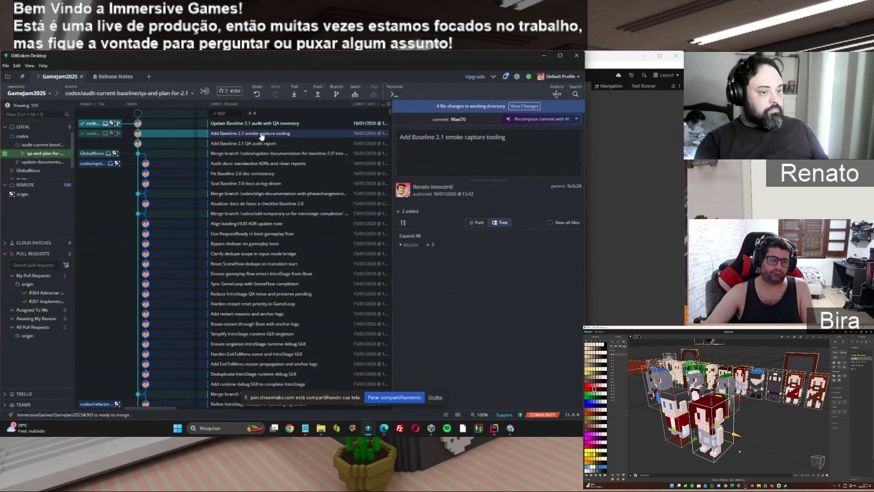
pyautogui.click(261, 144)
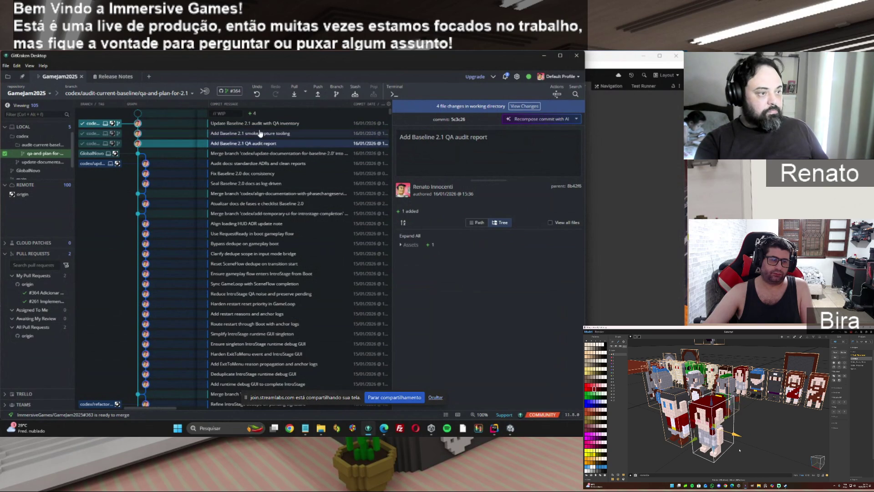
pyautogui.click(261, 134)
pyautogui.click(400, 246)
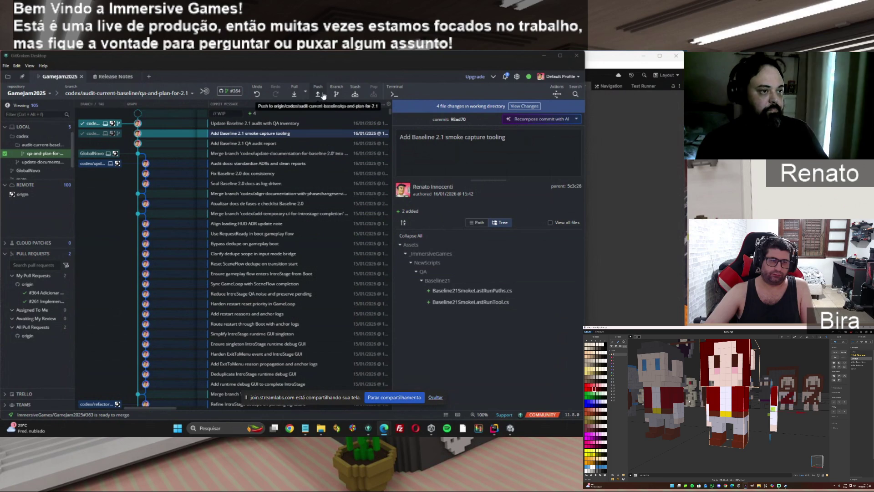
pyautogui.click(294, 94)
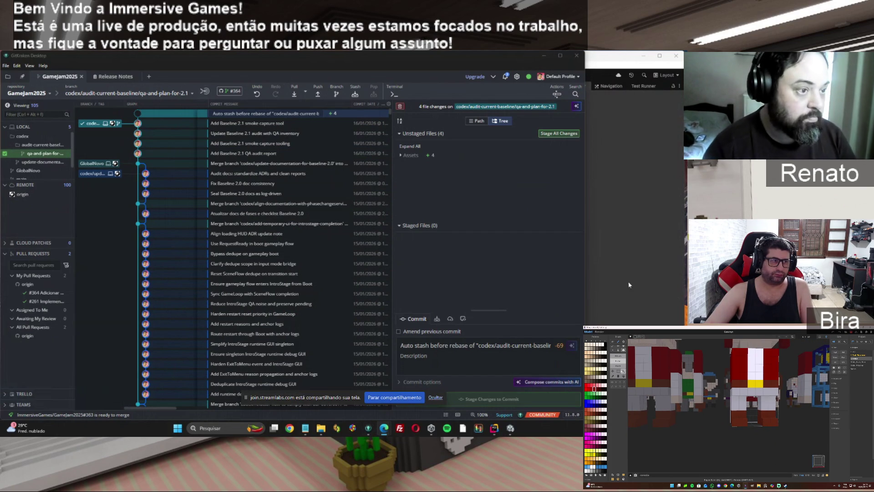
# Step: Check unstaged Assets changes and the smoke capture tool commit's Baseline21SmokeLastRunTool.cs in QA/Baseline2
pyautogui.click(400, 155)
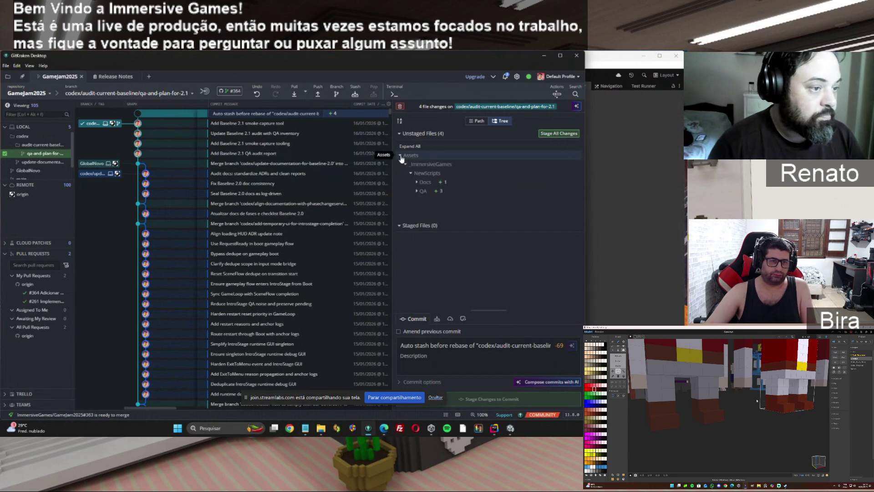
pyautogui.click(202, 124)
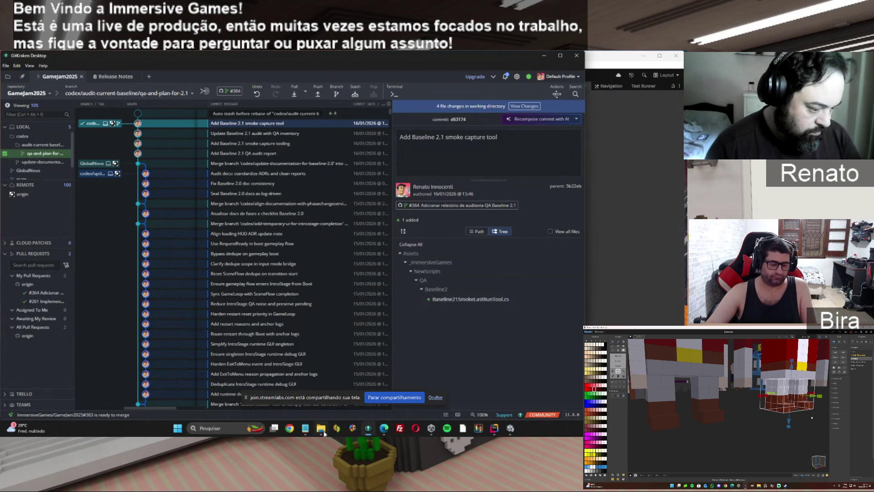
pyautogui.click(325, 433)
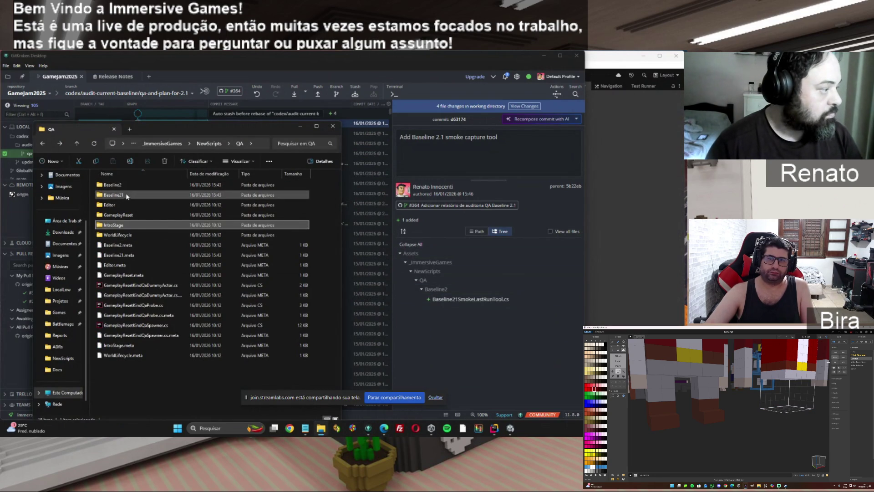
# Step: Compress the Baseline21 folder into Baseline21.zip, then delete the archive
pyautogui.rightClick(117, 193)
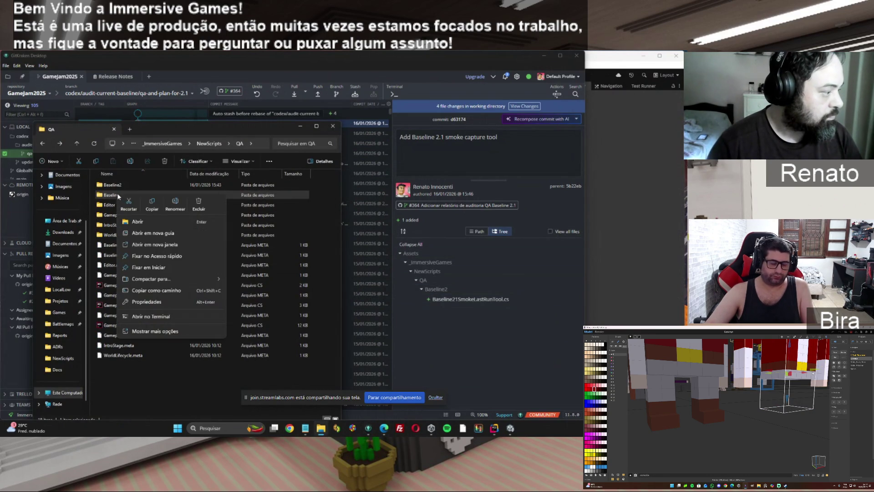
pyautogui.click(125, 372)
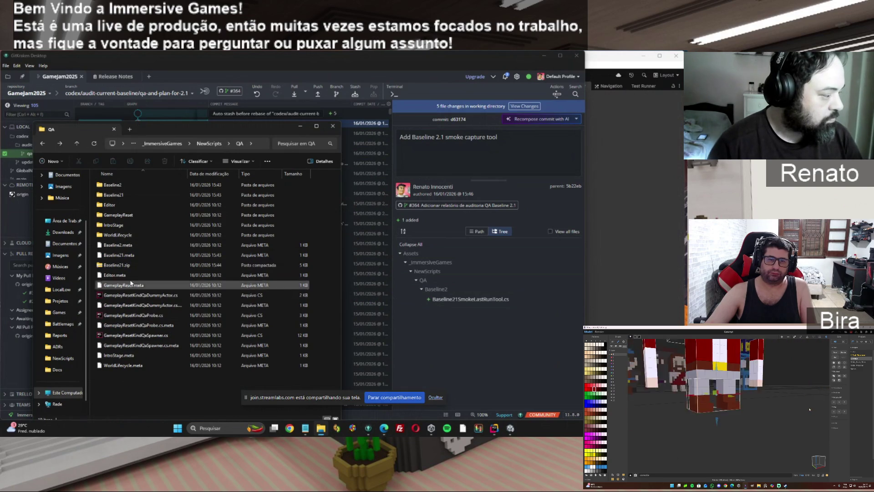
pyautogui.click(117, 266)
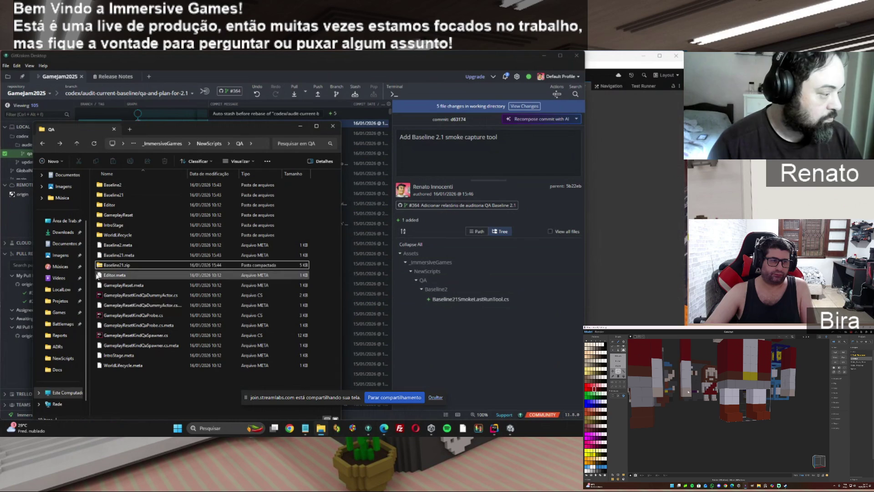
pyautogui.click(240, 264)
pyautogui.press('Delete')
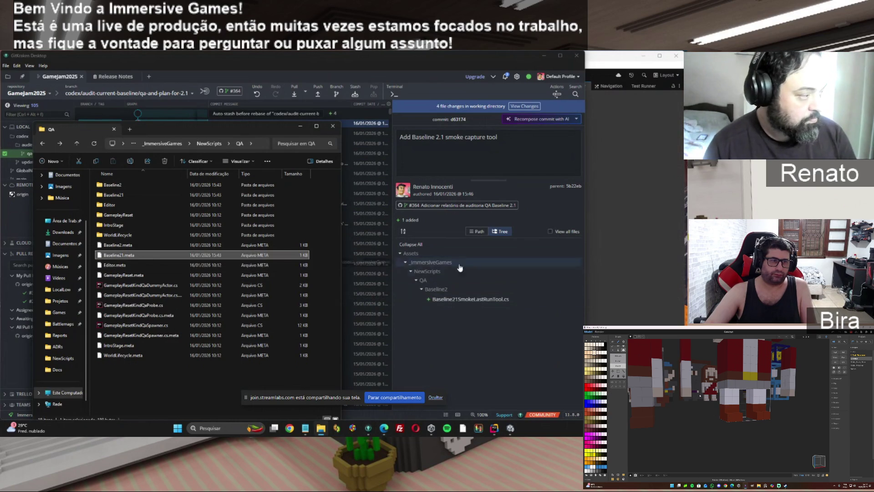
# Step: Open the Baseline21 folder and view the 'Update Baseline 2.1 audit with QA inventory' commit
pyautogui.doubleClick(124, 198)
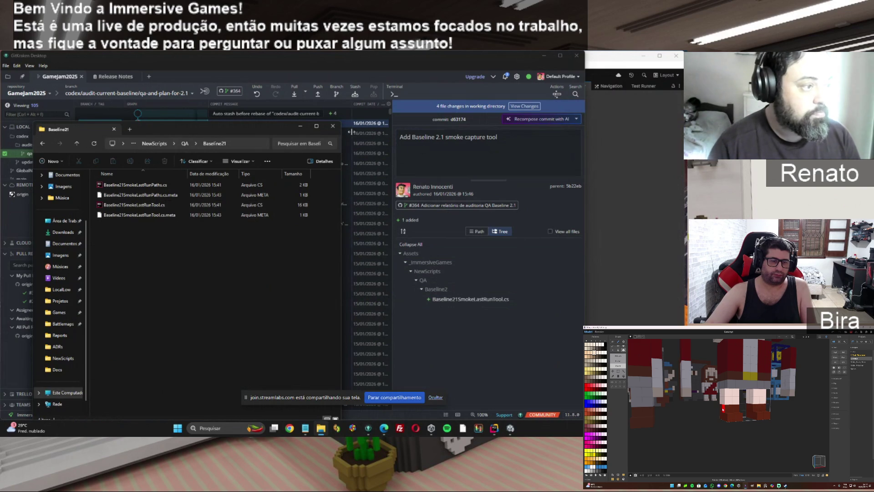
pyautogui.click(300, 126)
pyautogui.click(308, 134)
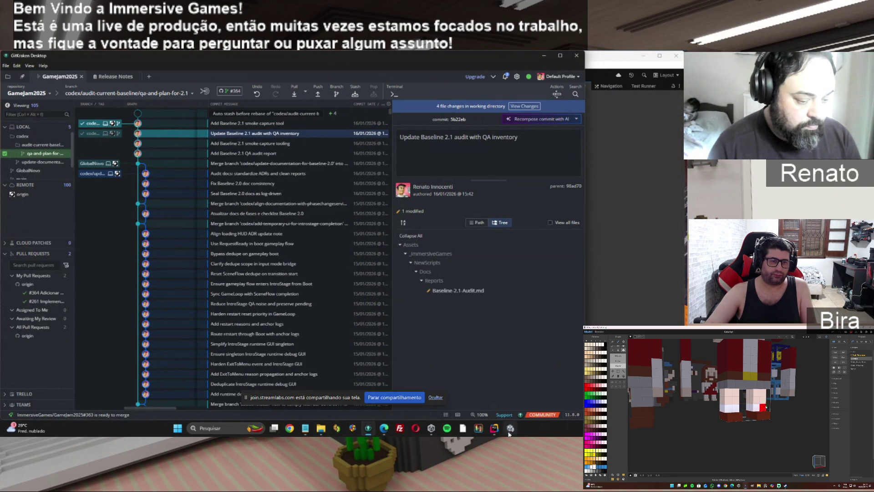
pyautogui.moveTo(509, 434)
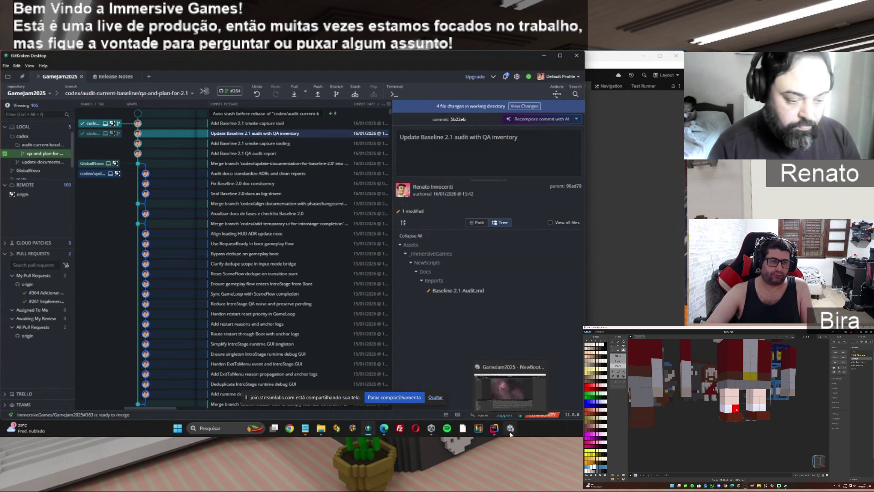
pyautogui.click(321, 428)
# Step: Locate Baseline-2.1-Audit.md in NewScripts > Docs > Reports and drag it toward the other screen
pyautogui.click(154, 143)
pyautogui.doubleClick(113, 195)
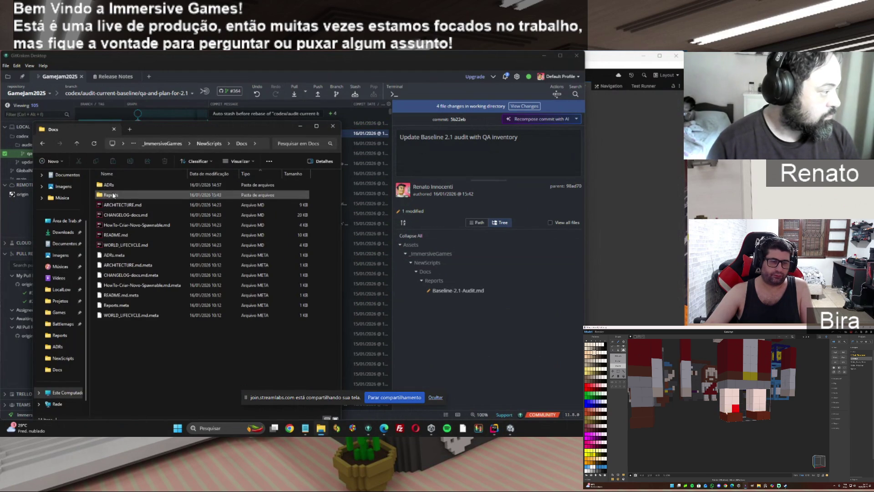
pyautogui.doubleClick(113, 195)
pyautogui.click(134, 197)
pyautogui.moveTo(134, 197)
pyautogui.mouseDown()
pyautogui.moveTo(560, 296)
pyautogui.moveTo(596, 454)
pyautogui.moveTo(632, 288)
pyautogui.mouseUp()
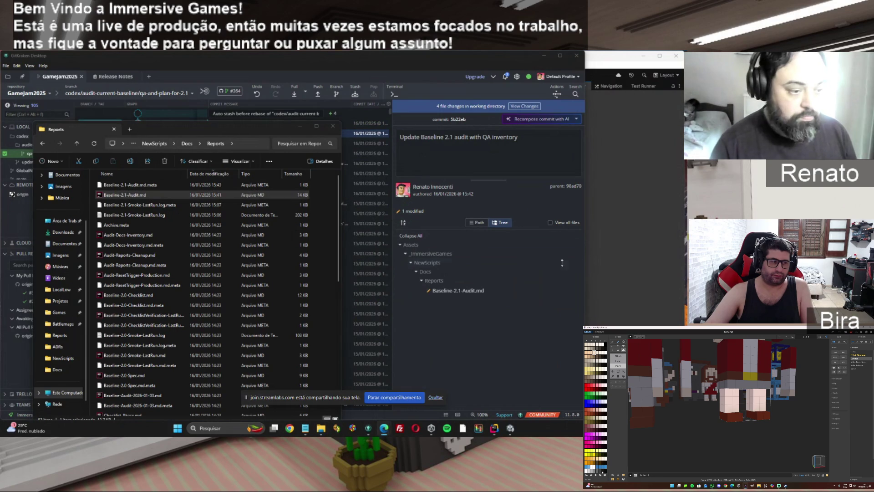
pyautogui.click(389, 113)
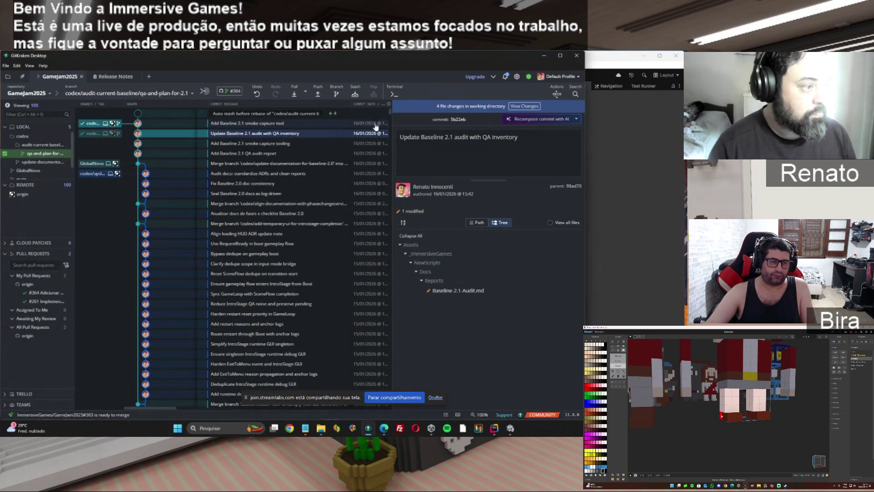
# Step: Inspect the smoke capture tooling, QA audit report and smoke capture tool commits, then return to the Reports folder window
pyautogui.click(246, 144)
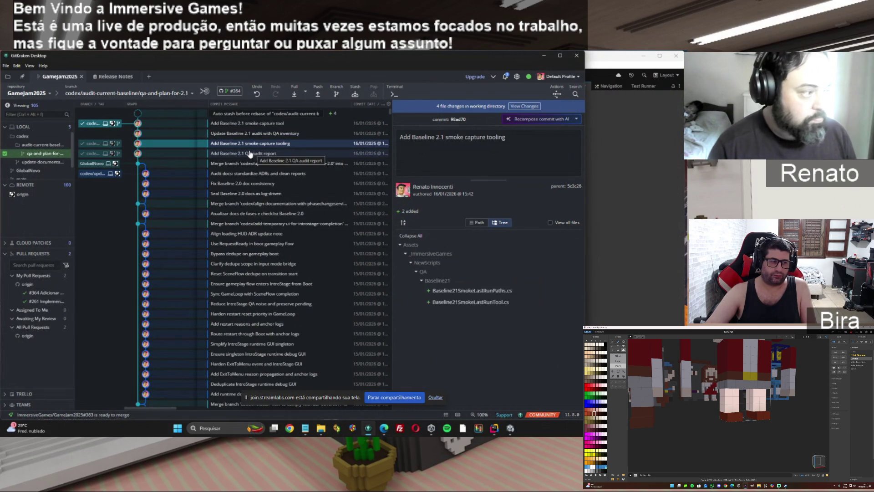
pyautogui.click(240, 153)
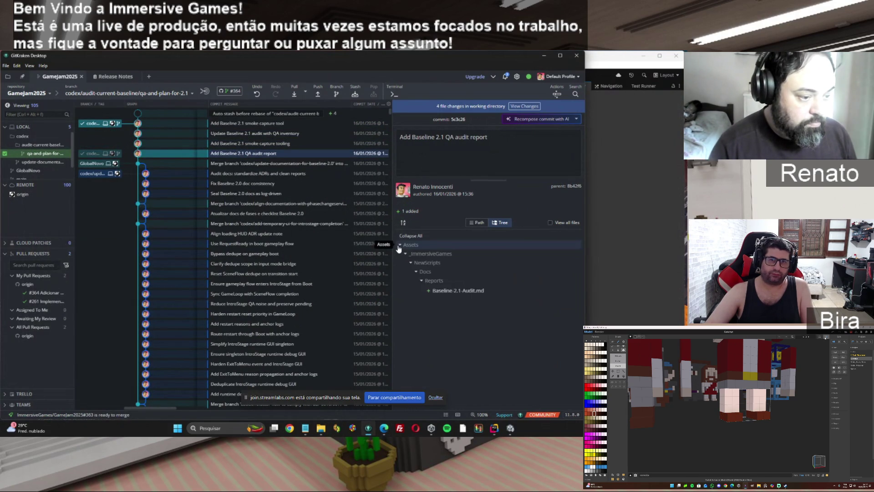
pyautogui.click(244, 125)
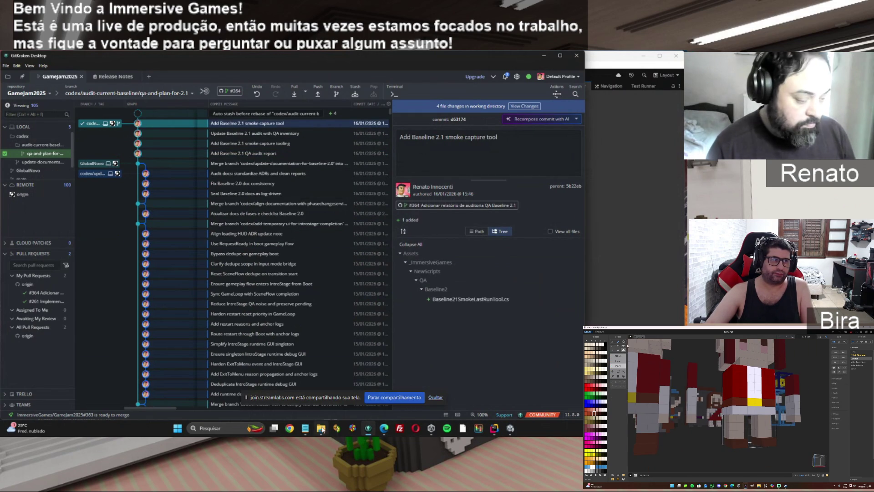
pyautogui.click(321, 428)
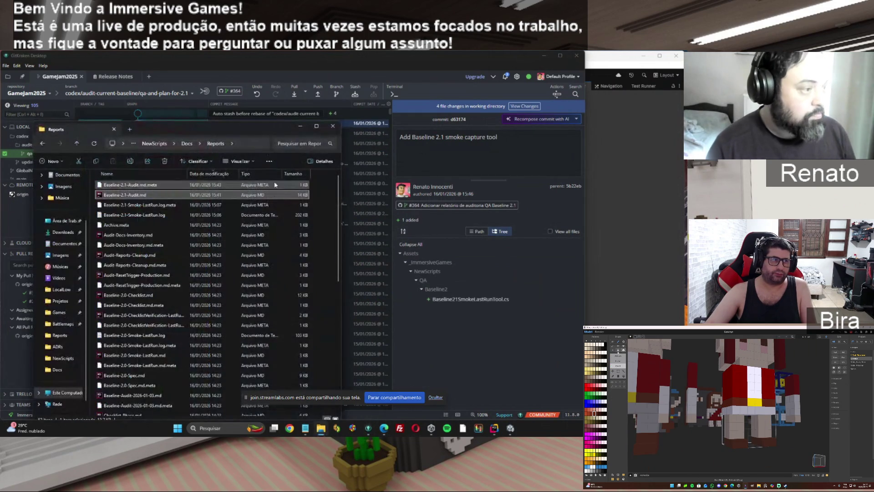
# Step: Navigate from NewScripts into the QA\Baseline21 folder
pyautogui.click(154, 143)
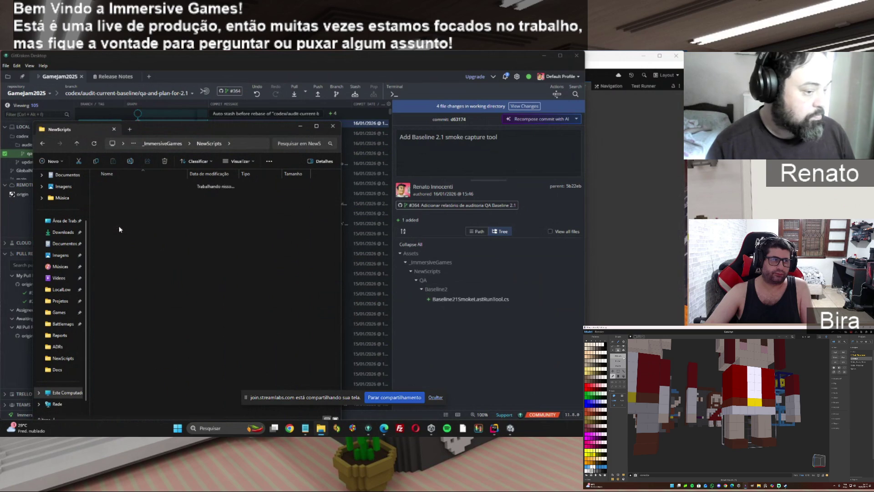
pyautogui.doubleClick(119, 228)
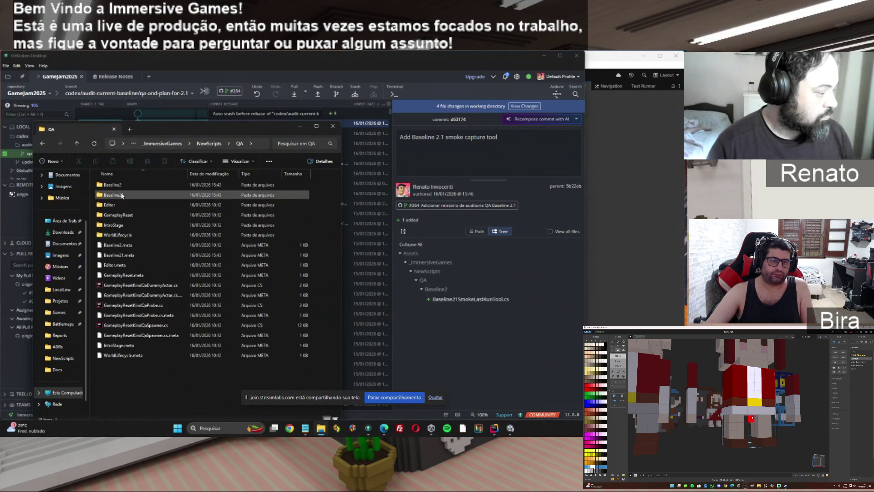
pyautogui.doubleClick(122, 195)
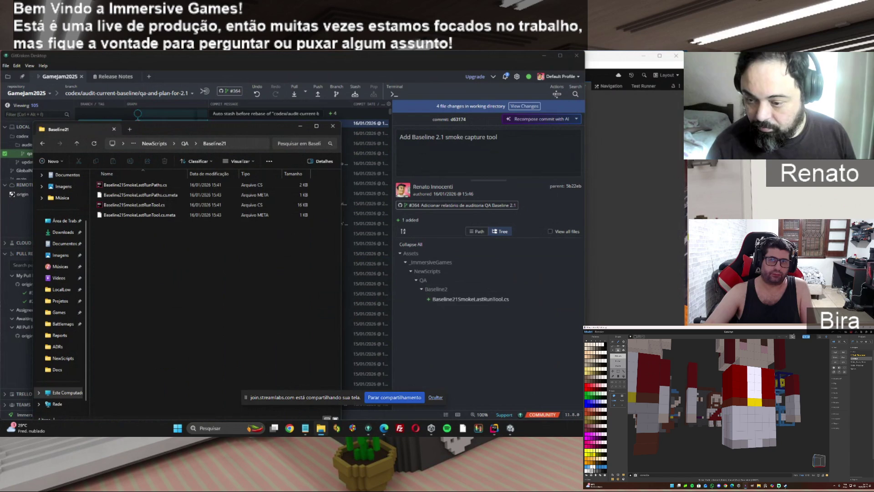
# Step: Select Baseline21SmokeLastRunPaths.cs and Baseline21SmokeLastRunTool.cs, then switch to the Unity editor
pyautogui.click(137, 184)
pyautogui.keyDown('ctrl'); pyautogui.click(137, 205); pyautogui.keyUp('ctrl')
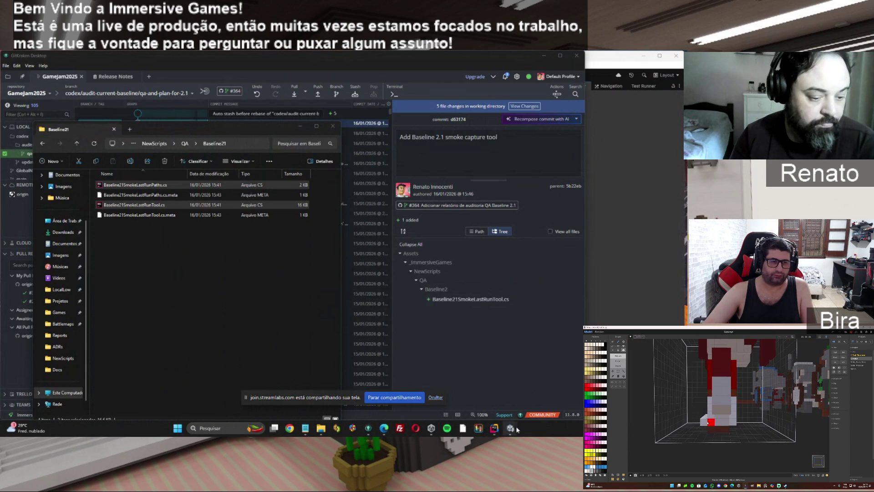
pyautogui.moveTo(517, 429)
pyautogui.click(481, 403)
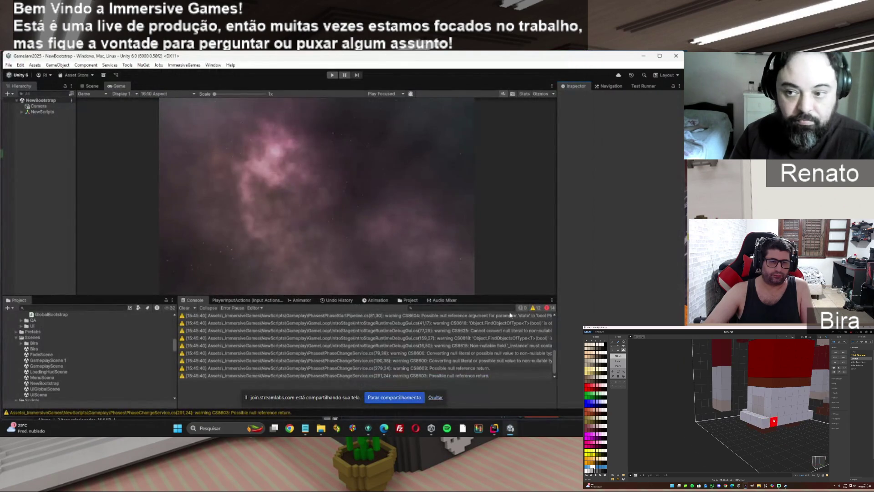
pyautogui.click(179, 66)
pyautogui.moveTo(182, 74)
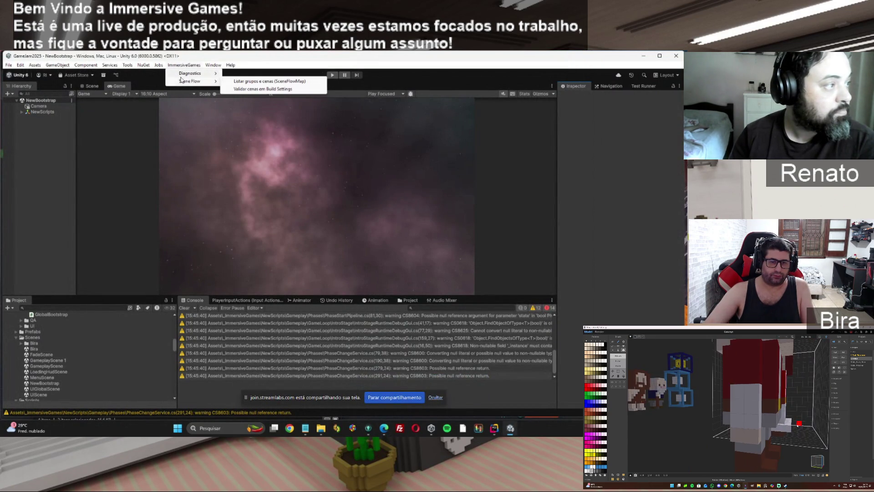
pyautogui.click(189, 66)
pyautogui.click(128, 65)
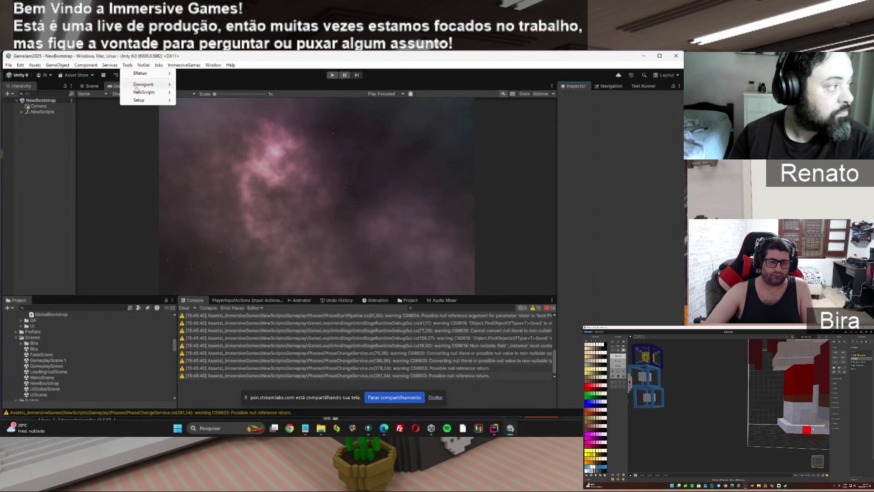
pyautogui.moveTo(145, 92)
pyautogui.moveTo(193, 93)
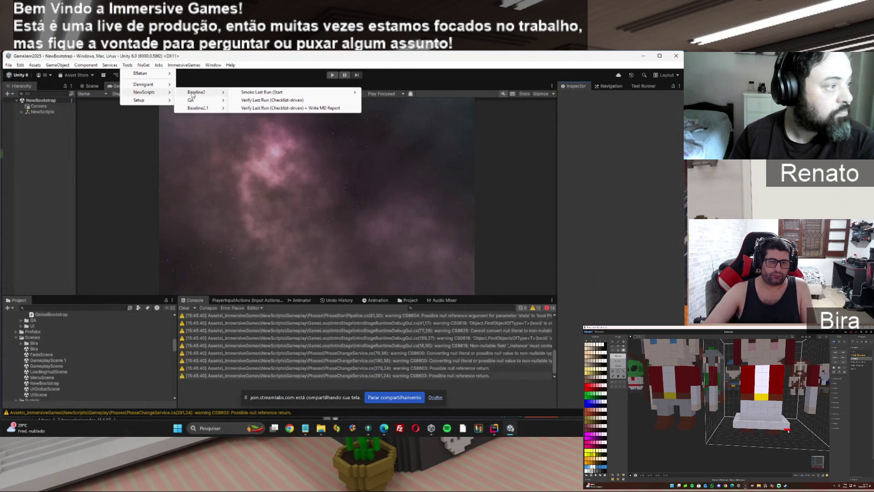
pyautogui.moveTo(196, 110)
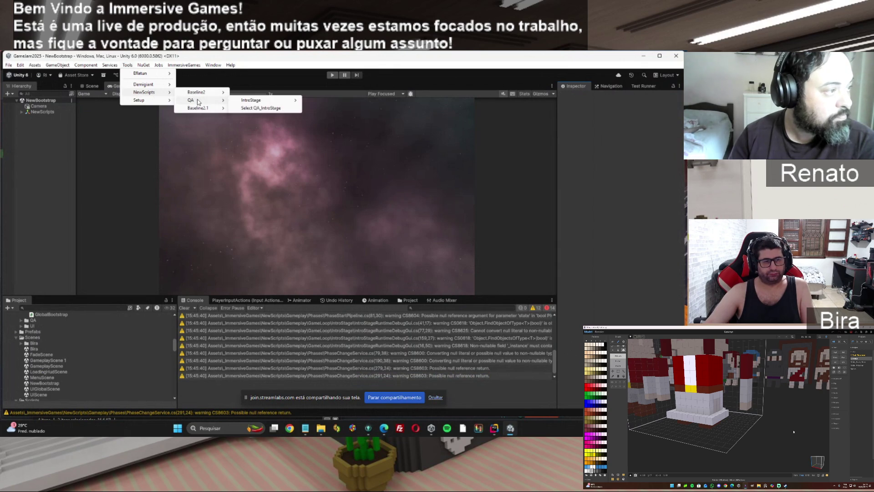
pyautogui.click(280, 53)
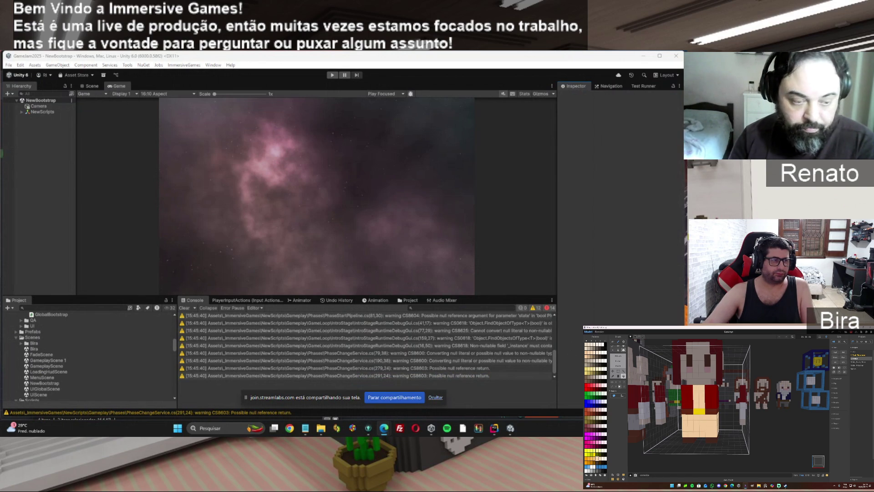
# Step: Open Baseline21SmokeLastRunTool.cs in Rider from the CS0103 Baseline21SmokeLastRunShared console error
pyautogui.moveTo(555, 364); pyautogui.dragTo(556, 348)
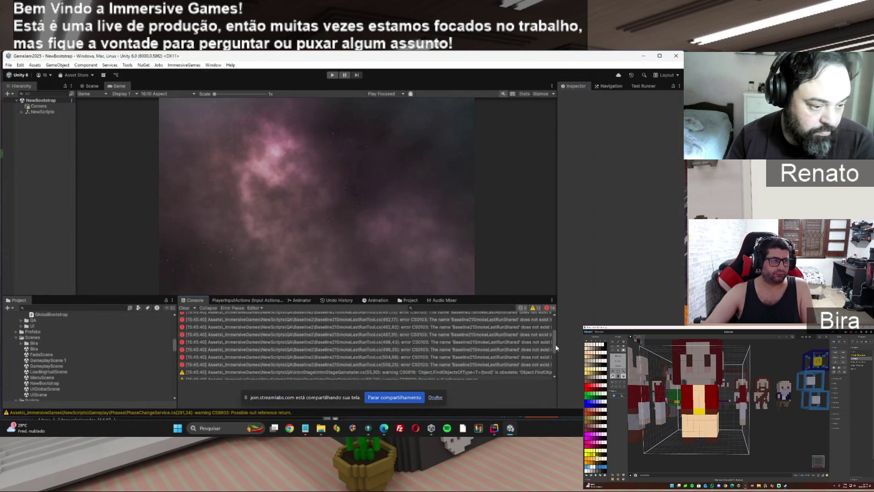
pyautogui.doubleClick(495, 335)
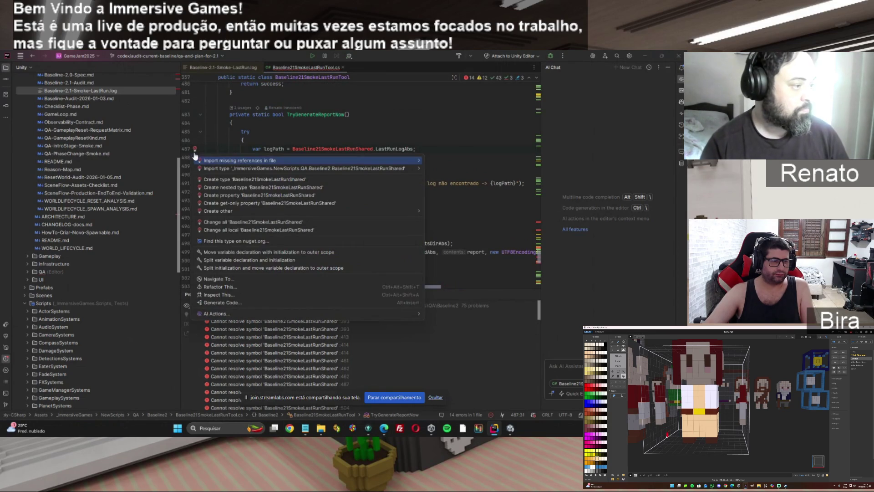
# Step: Import the missing Baseline21SmokeLastRunShared reference in the smoke tool script, then return to Unity
pyautogui.hotkey('alt', 'Return')
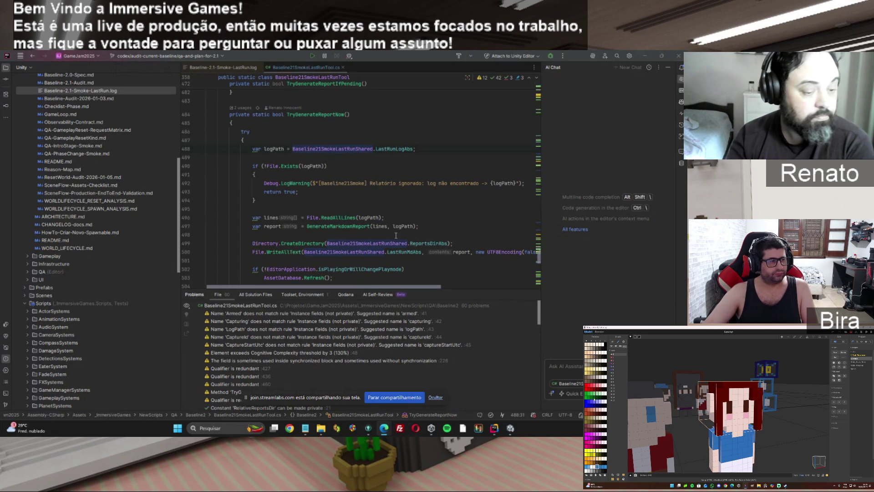
pyautogui.click(513, 432)
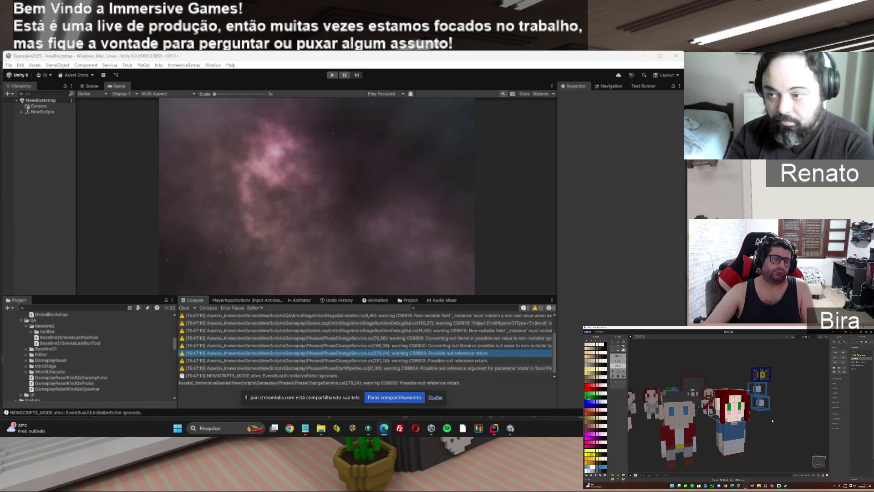
pyautogui.click(510, 429)
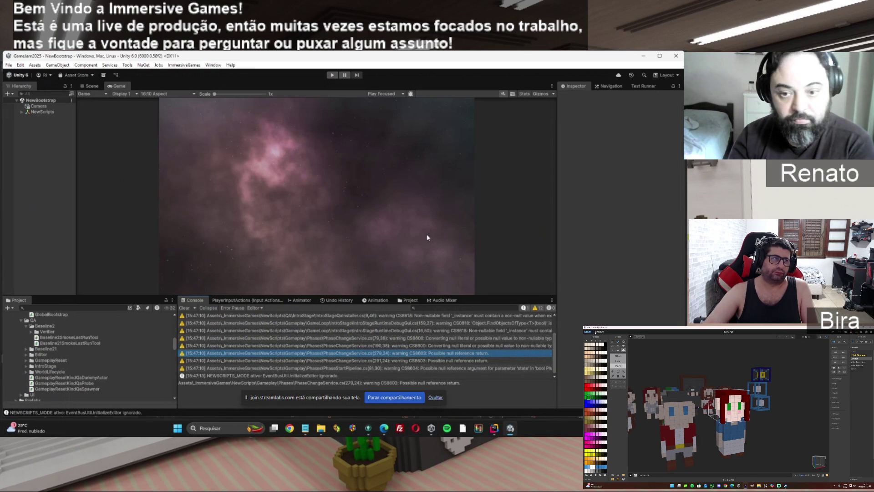
pyautogui.click(762, 423)
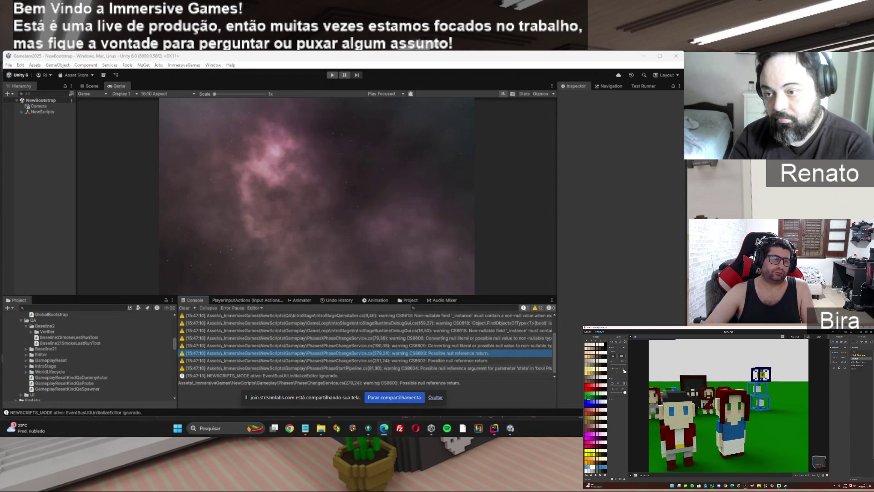